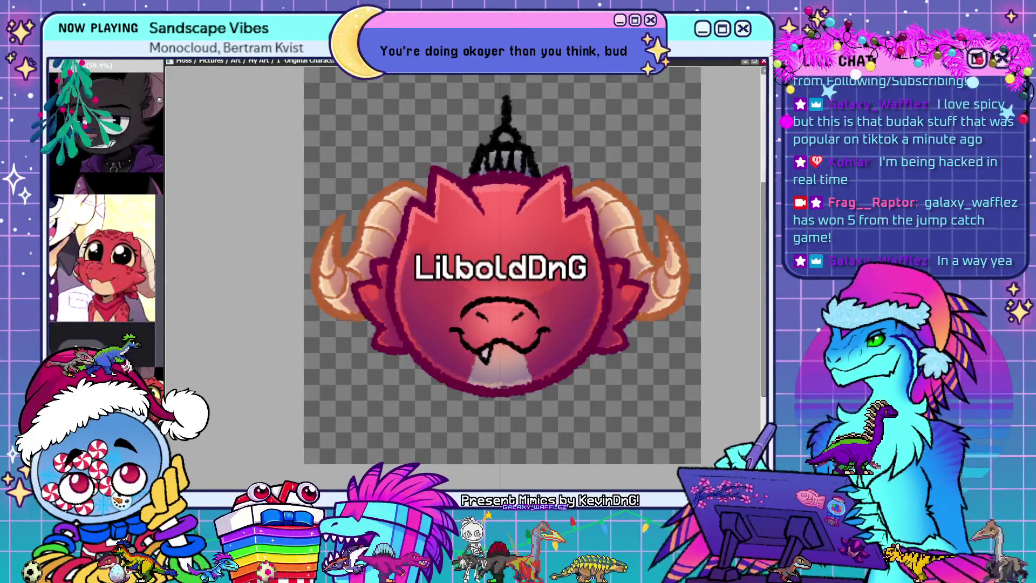
Put the selected mouth and snout artwork into free transform with Ctrl+T
{"action": "key", "text": "ctrl+t"}
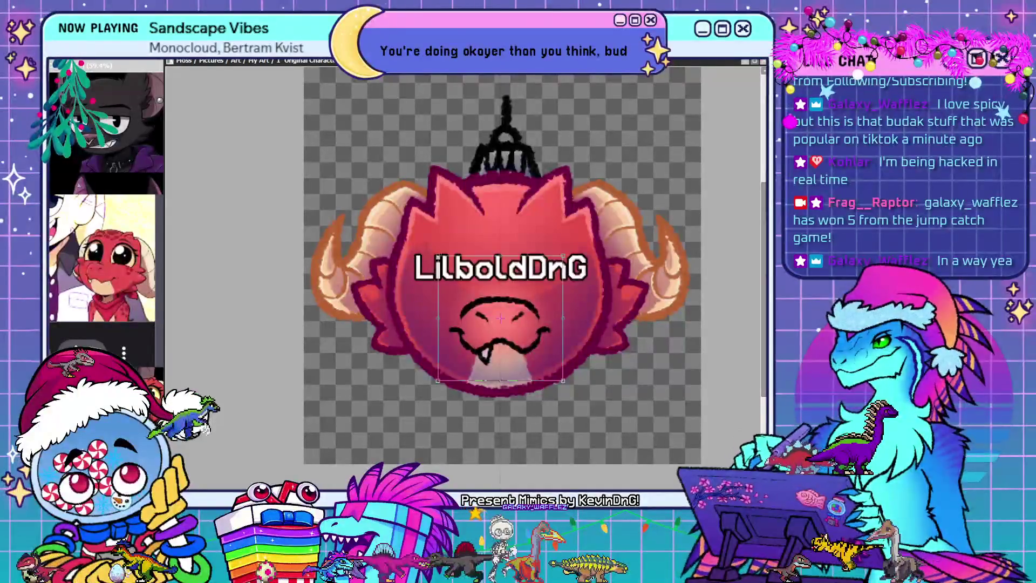
Squash the mouth and snout vertically from top and bottom, then apply the transform
{"action": "left_click_drag", "start_coordinate": [500, 260], "coordinate": [500, 275]}
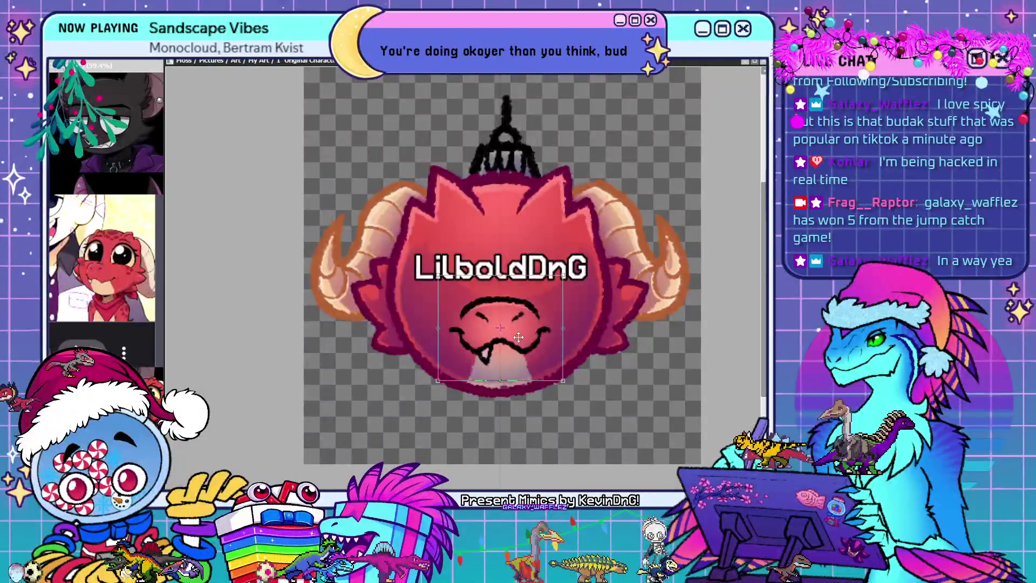
{"action": "left_click_drag", "start_coordinate": [505, 381], "coordinate": [506, 370]}
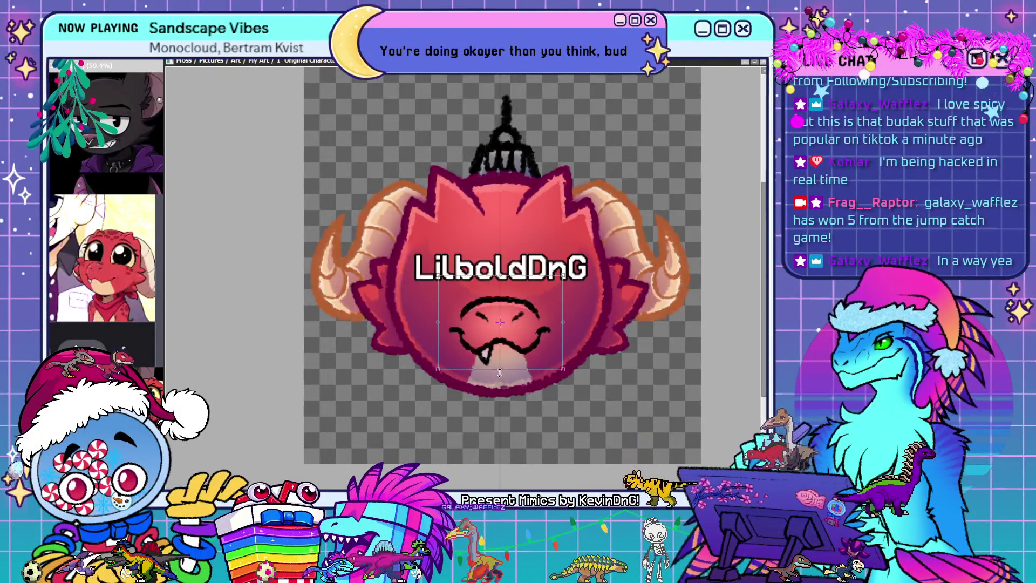
{"action": "key", "text": "Return"}
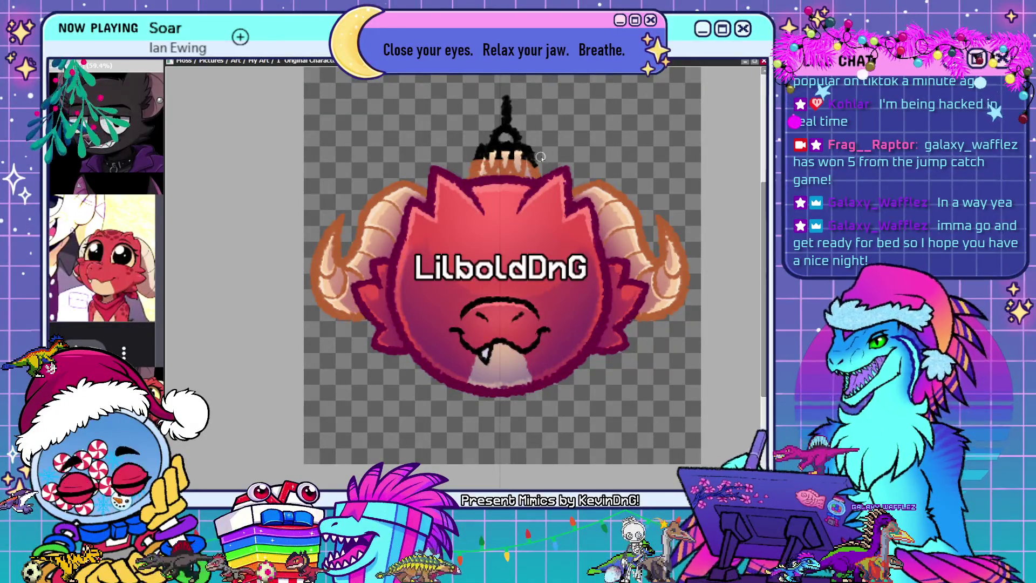
Paint a brighter orange stroke across the ornament cap
{"action": "left_click_drag", "start_coordinate": [480, 152], "coordinate": [522, 154]}
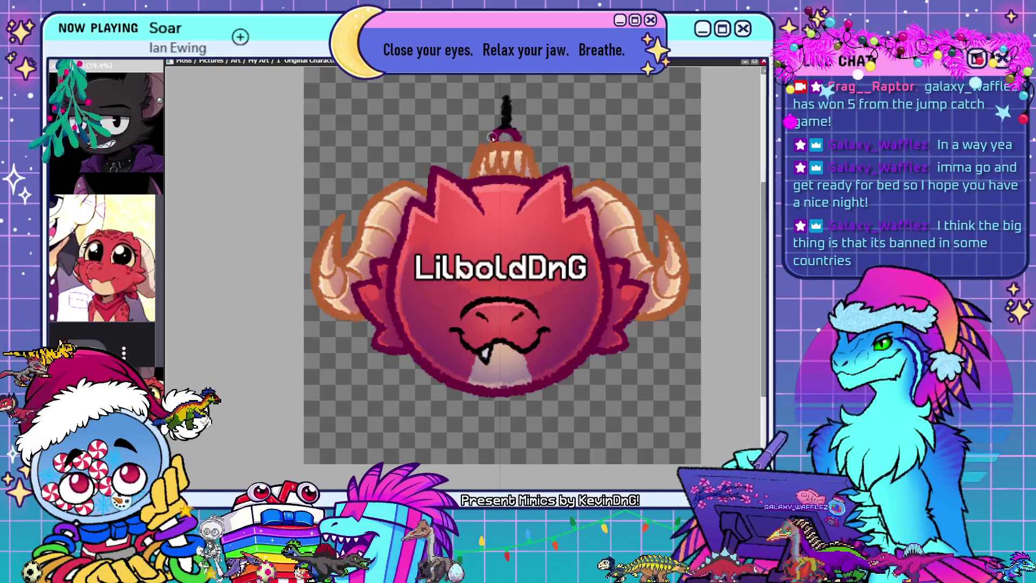
Undo the black marks on the hanger's stem
{"action": "key", "text": "ctrl+z"}
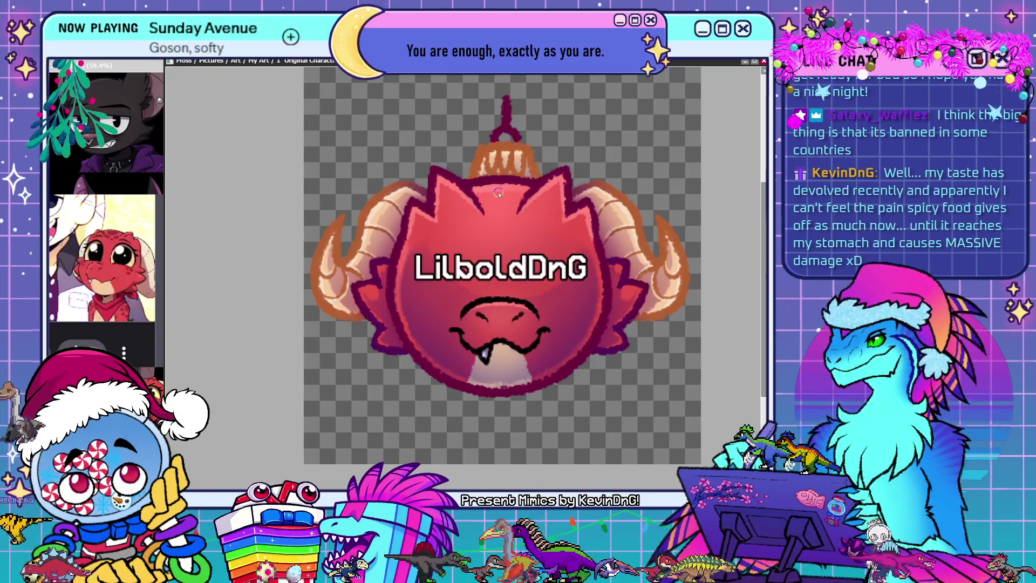
Paint a darker purple patch across the dragon's forehead
{"action": "left_click_drag", "start_coordinate": [491, 196], "coordinate": [517, 198]}
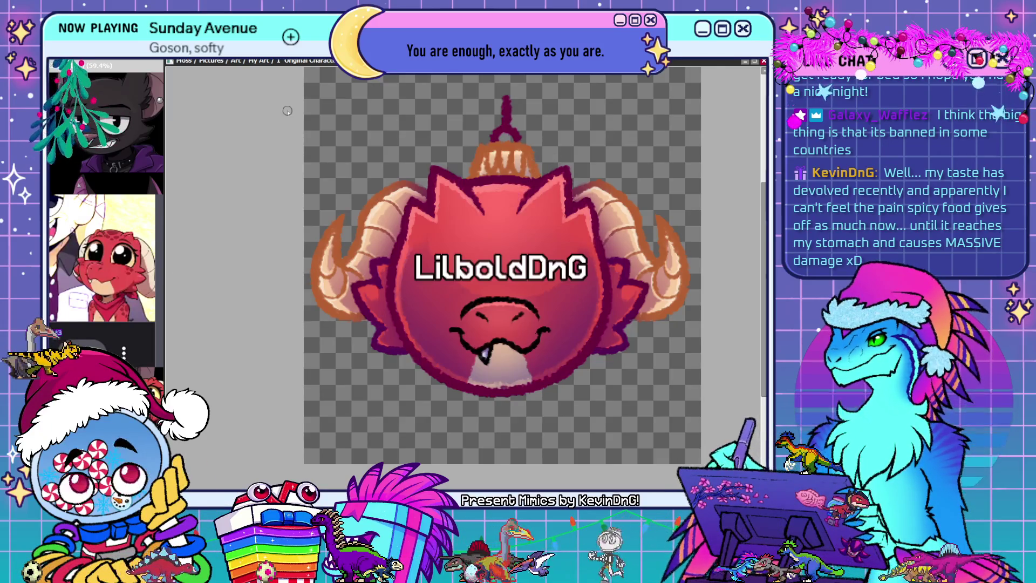
Try a light pink stroke on the head, then undo it
{"action": "left_click_drag", "start_coordinate": [499, 194], "coordinate": [519, 188]}
{"action": "key", "text": "ctrl+z"}
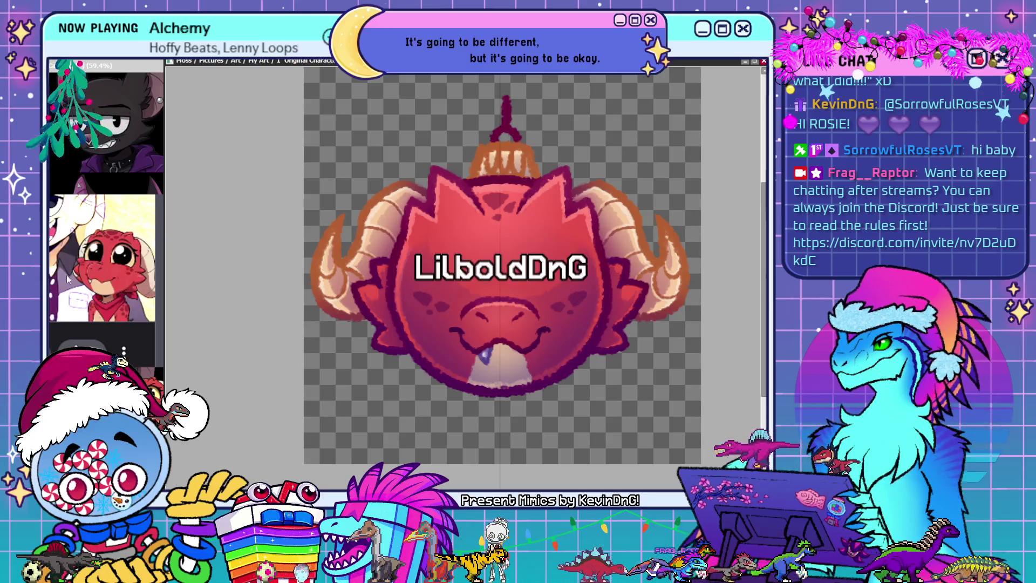
Nudge the LilboldDnG text up slightly and zoom to check its position
{"action": "key", "text": "Up"}
{"action": "key", "text": "Up"}
{"action": "key", "text": "Up"}
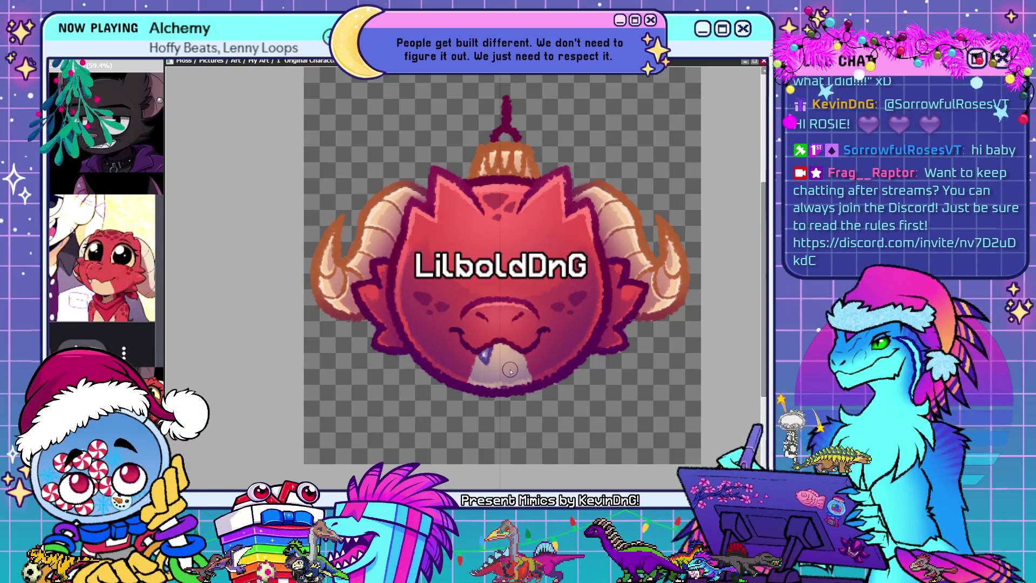
{"action": "scroll", "coordinate": [510, 370], "scroll_direction": "down", "scroll_amount": 2}
{"action": "scroll", "coordinate": [511, 399], "scroll_direction": "down", "scroll_amount": 1}
{"action": "scroll", "coordinate": [513, 430], "scroll_direction": "up", "scroll_amount": 1}
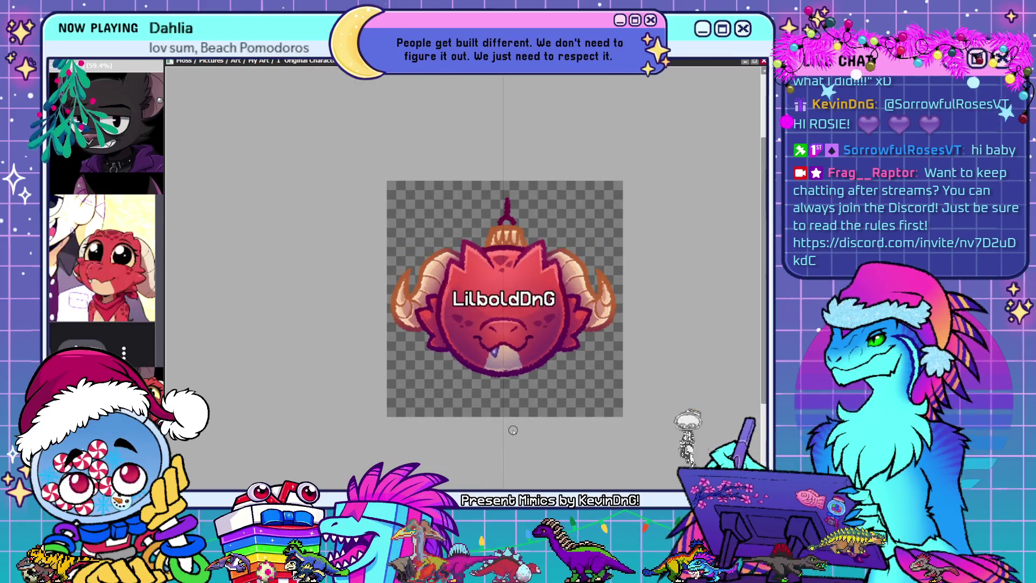
{"action": "scroll", "coordinate": [515, 429], "scroll_direction": "up", "scroll_amount": 1}
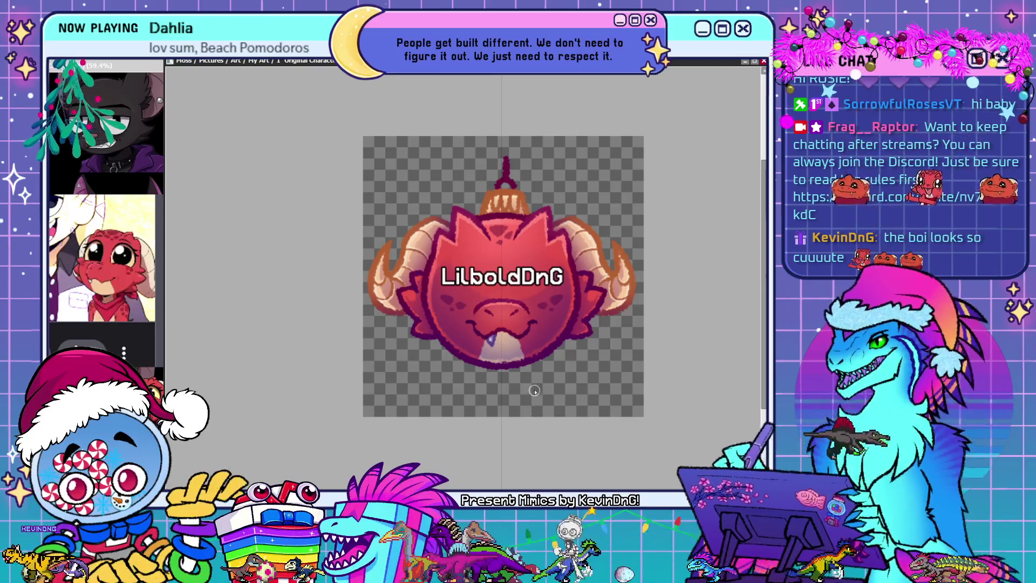
{"action": "scroll", "coordinate": [534, 390], "scroll_direction": "up", "scroll_amount": 1}
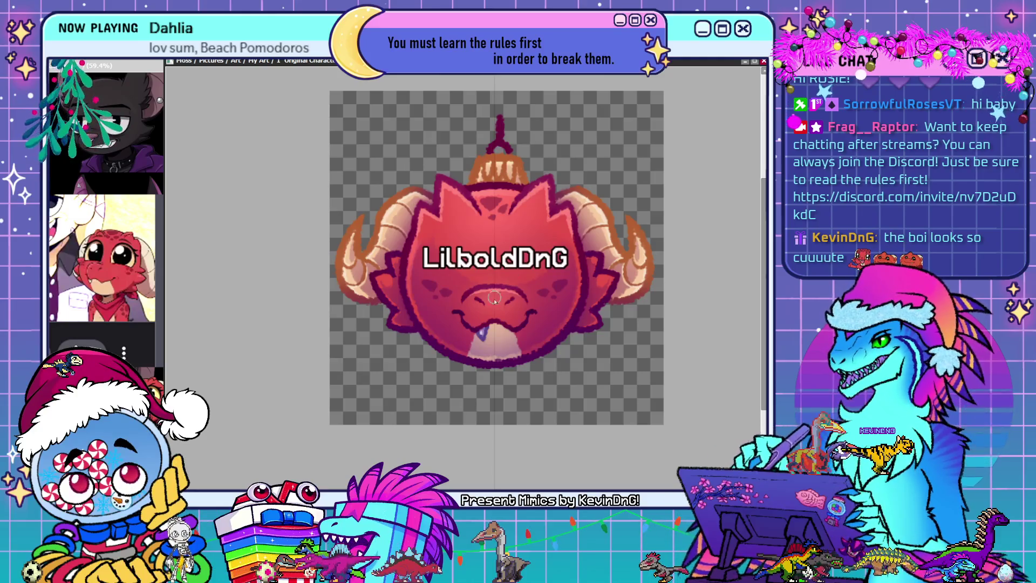
{"action": "scroll", "coordinate": [511, 346], "scroll_direction": "up", "scroll_amount": 3}
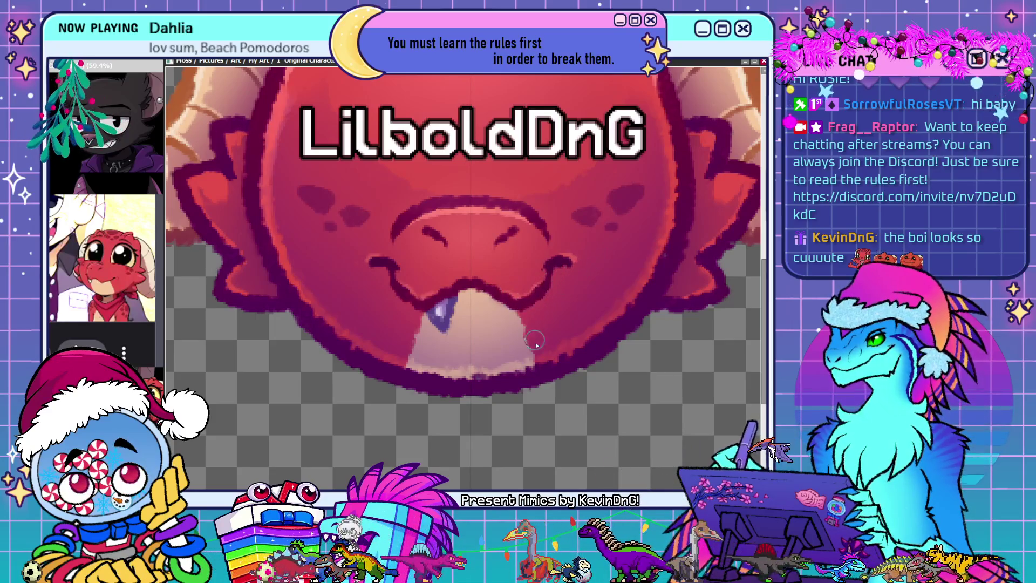
Zoom over the finished emblem to check it, then copy it into the NewCanvas2 window
{"action": "scroll", "coordinate": [434, 327], "scroll_direction": "down", "scroll_amount": 5}
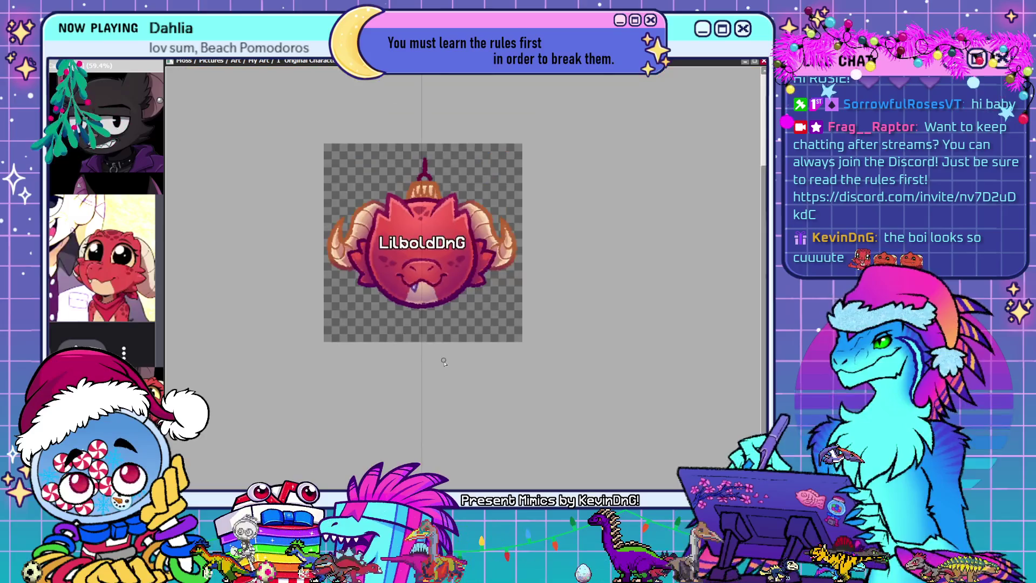
{"action": "scroll", "coordinate": [433, 328], "scroll_direction": "down", "scroll_amount": 1}
{"action": "scroll", "coordinate": [424, 307], "scroll_direction": "up", "scroll_amount": 4}
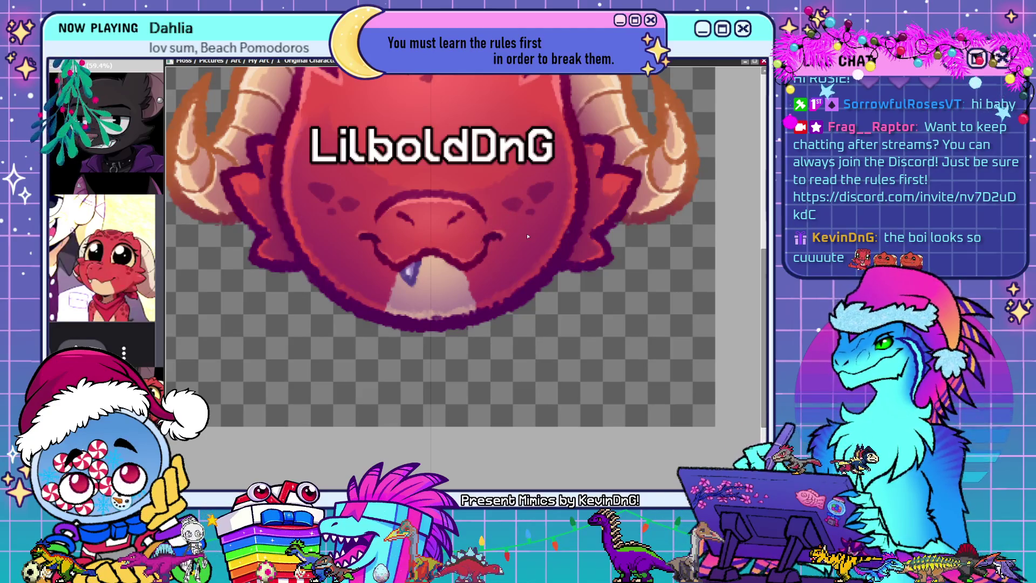
{"action": "scroll", "coordinate": [527, 236], "scroll_direction": "down", "scroll_amount": 3}
{"action": "scroll", "coordinate": [537, 402], "scroll_direction": "down", "scroll_amount": 1}
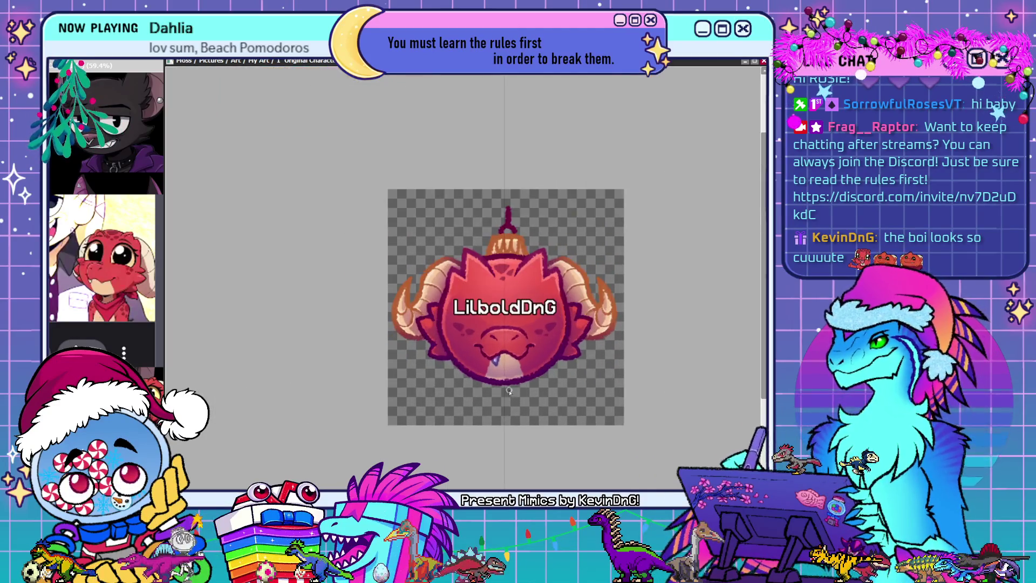
{"action": "scroll", "coordinate": [511, 399], "scroll_direction": "up", "scroll_amount": 1}
{"action": "scroll", "coordinate": [548, 401], "scroll_direction": "up", "scroll_amount": 1}
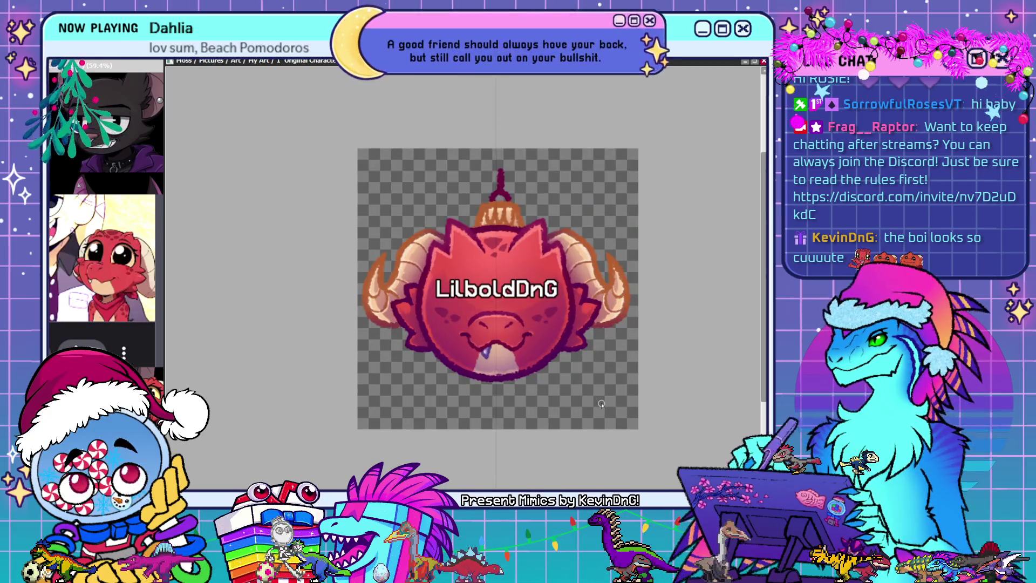
{"action": "scroll", "coordinate": [601, 404], "scroll_direction": "up", "scroll_amount": 1}
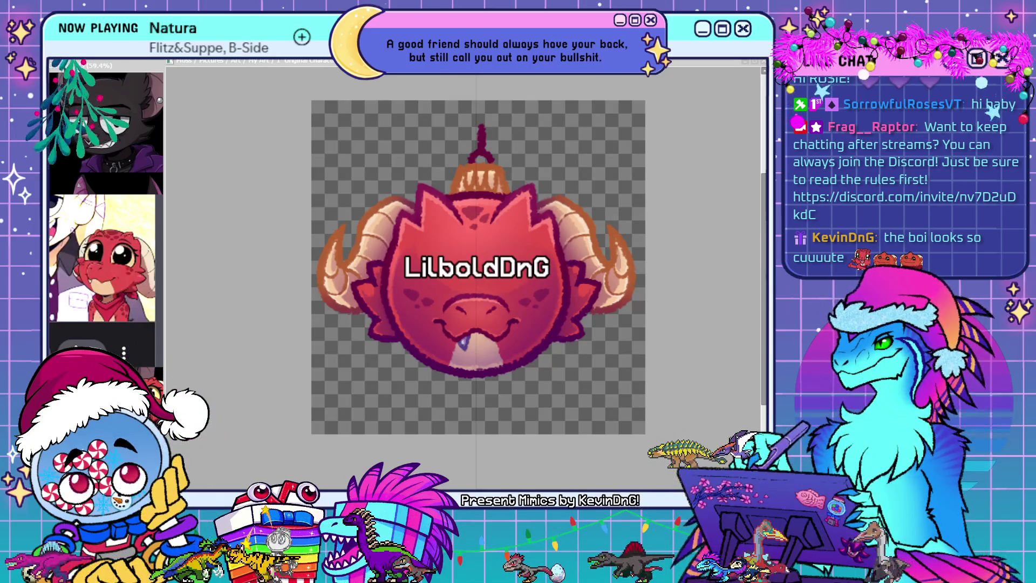
{"action": "key", "text": "alt+Tab"}
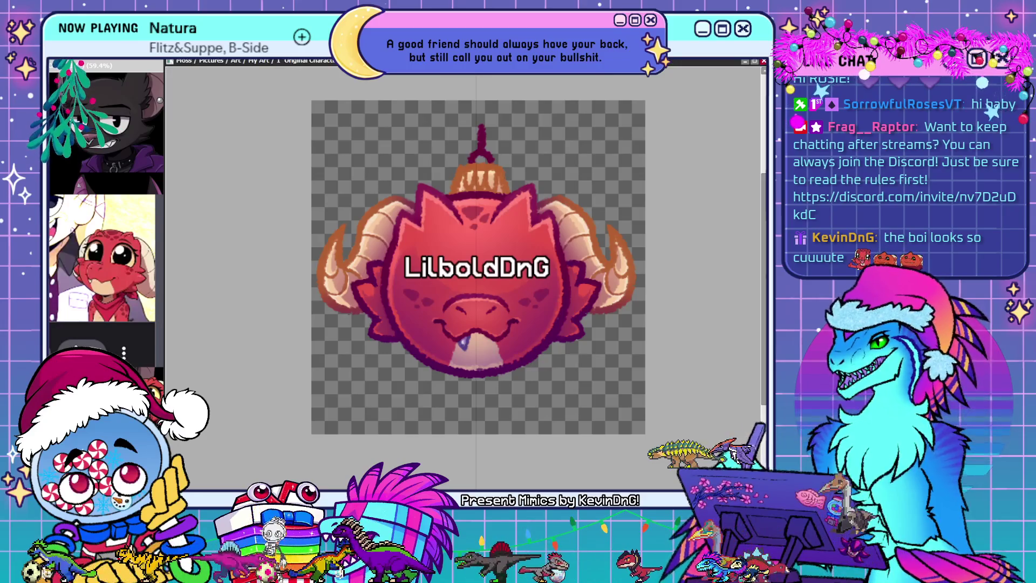
{"action": "key", "text": "alt+Tab"}
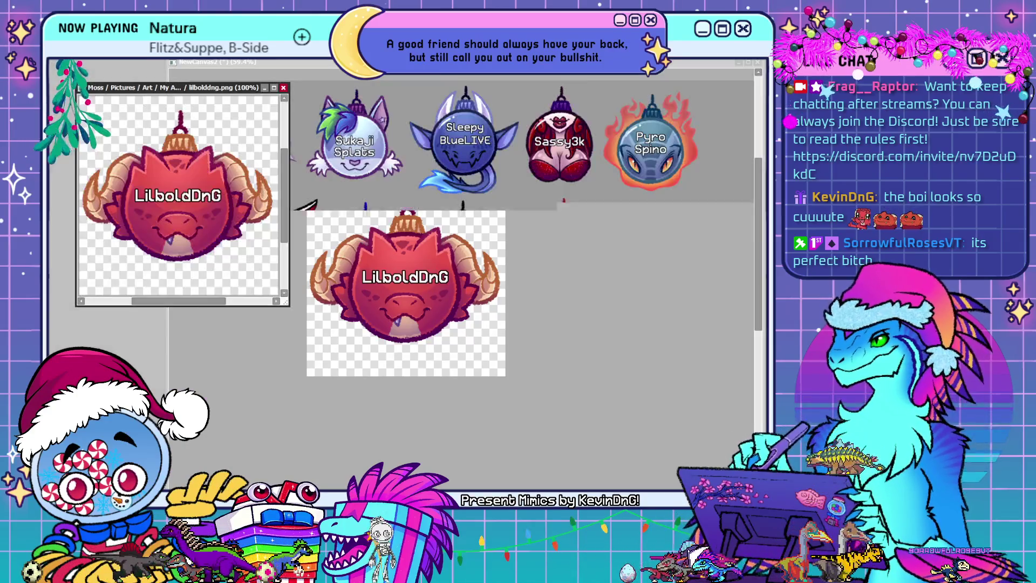
Confirm the pasted emblem, close the standalone png, and maximize NewCanvas2
{"action": "left_click", "coordinate": [259, 100]}
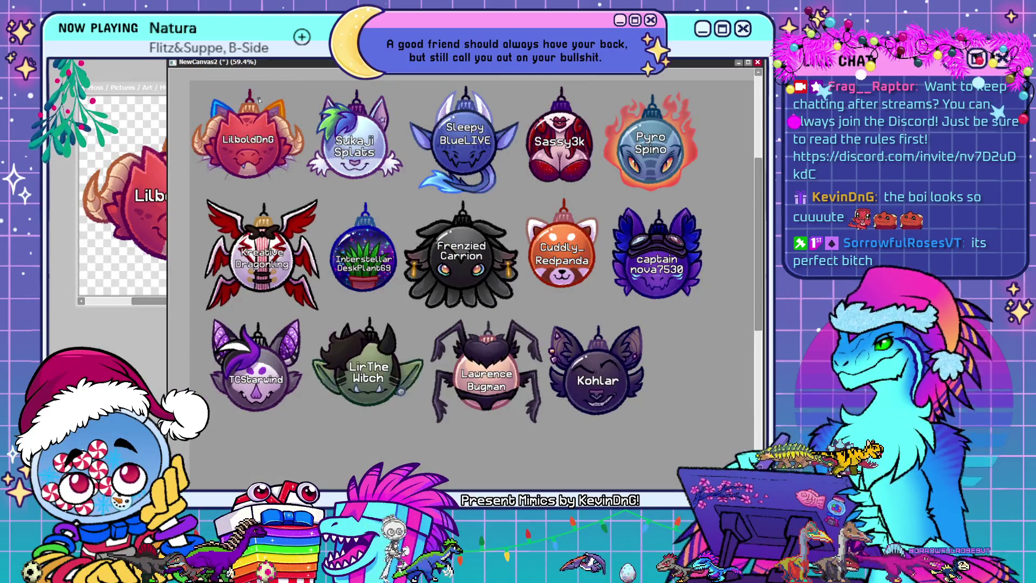
{"action": "key", "text": "ctrl+w"}
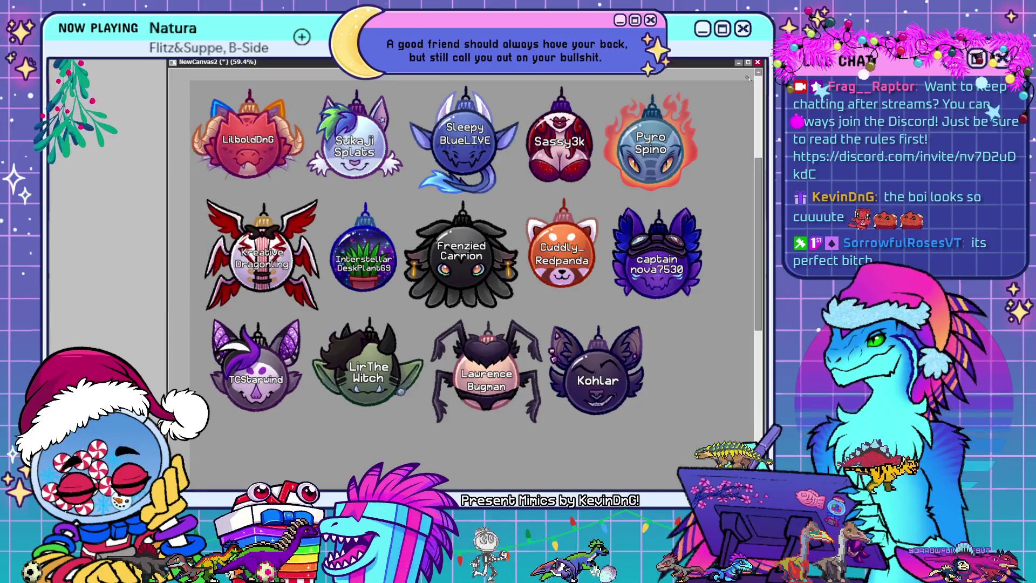
{"action": "left_click", "coordinate": [748, 62]}
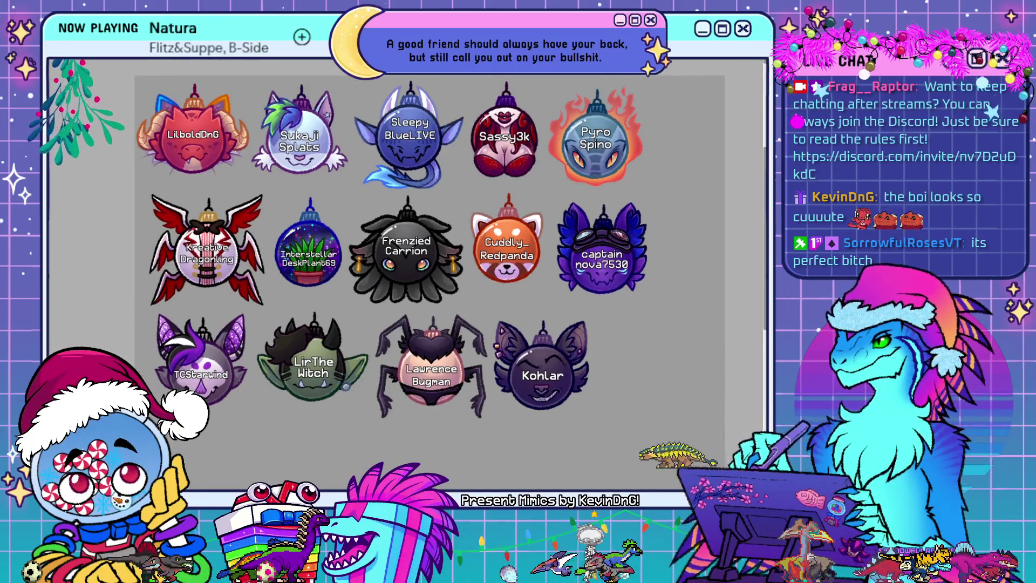
Move the LilboldDnG emblem to the end of row 3 and fit the canvas to the window
{"action": "left_click_drag", "start_coordinate": [397, 277], "coordinate": [532, 419]}
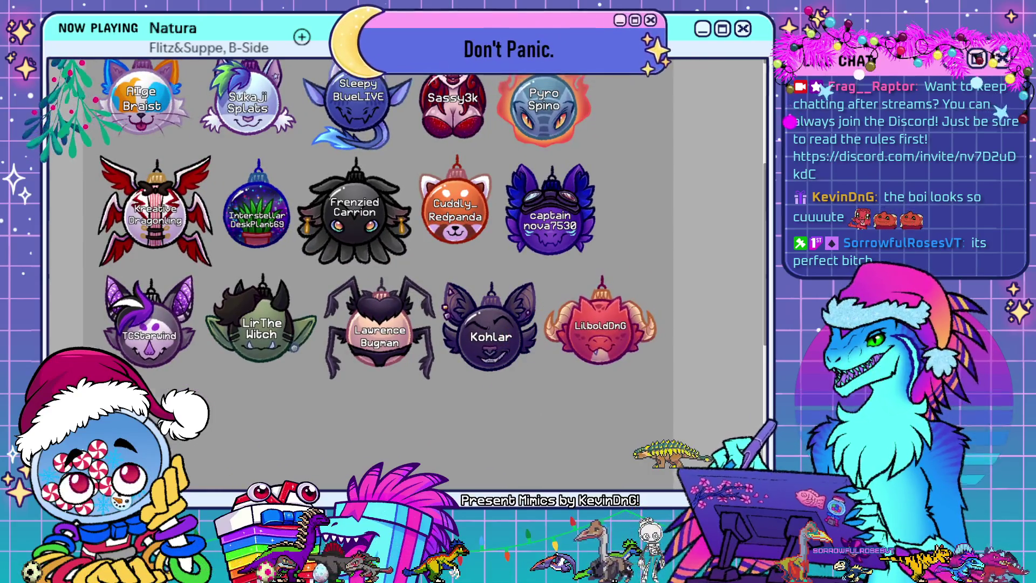
{"action": "key", "text": "ctrl+0"}
{"action": "scroll", "coordinate": [526, 314], "scroll_direction": "up", "scroll_amount": 2}
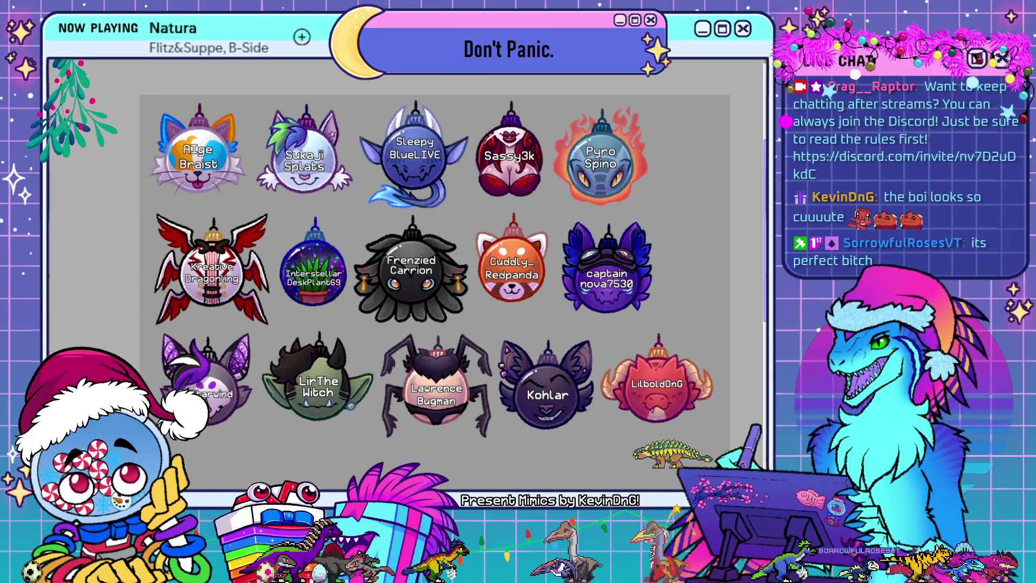
{"action": "scroll", "coordinate": [434, 261], "scroll_direction": "down", "scroll_amount": 2}
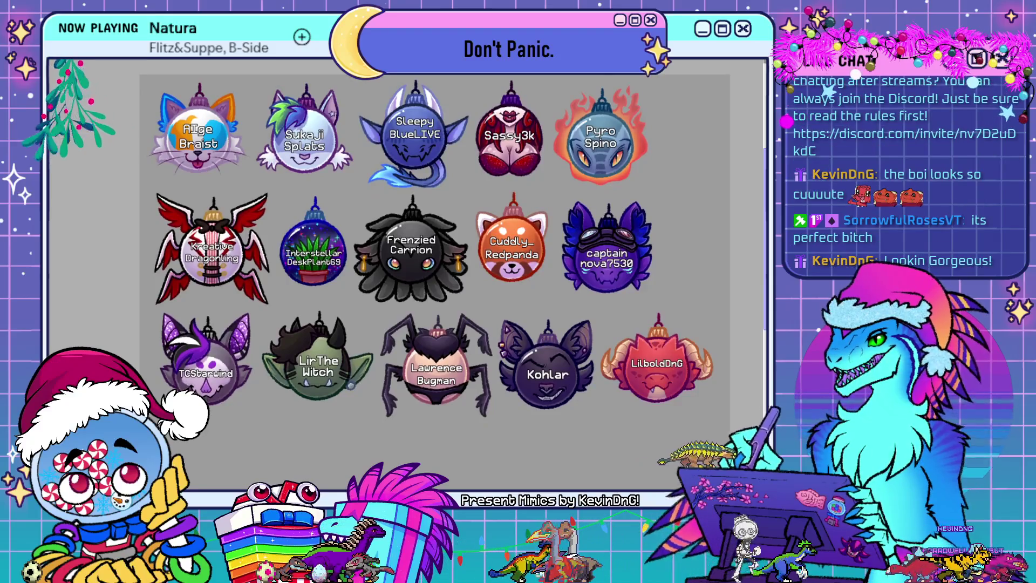
{"action": "scroll", "coordinate": [434, 243], "scroll_direction": "down", "scroll_amount": 1}
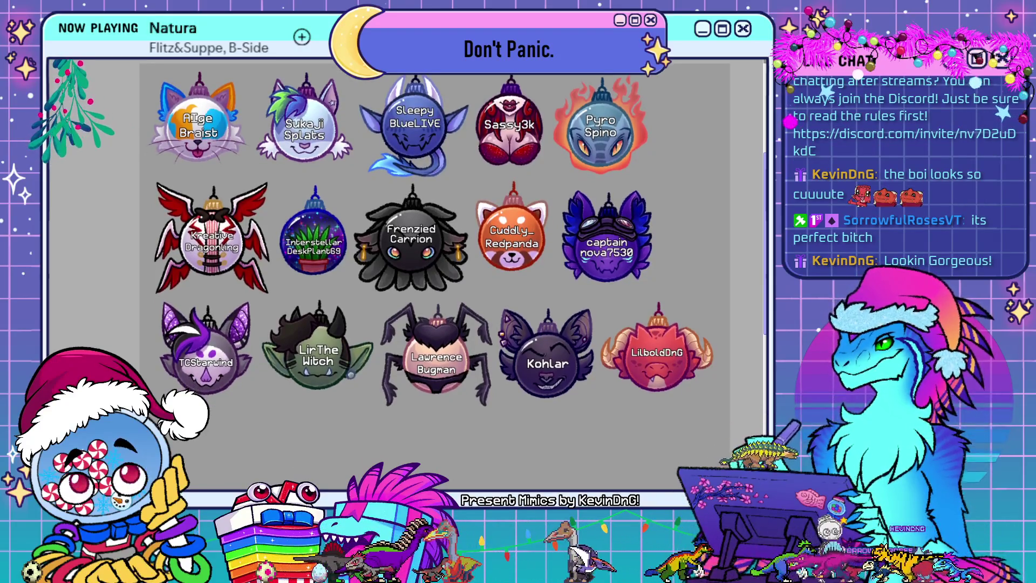